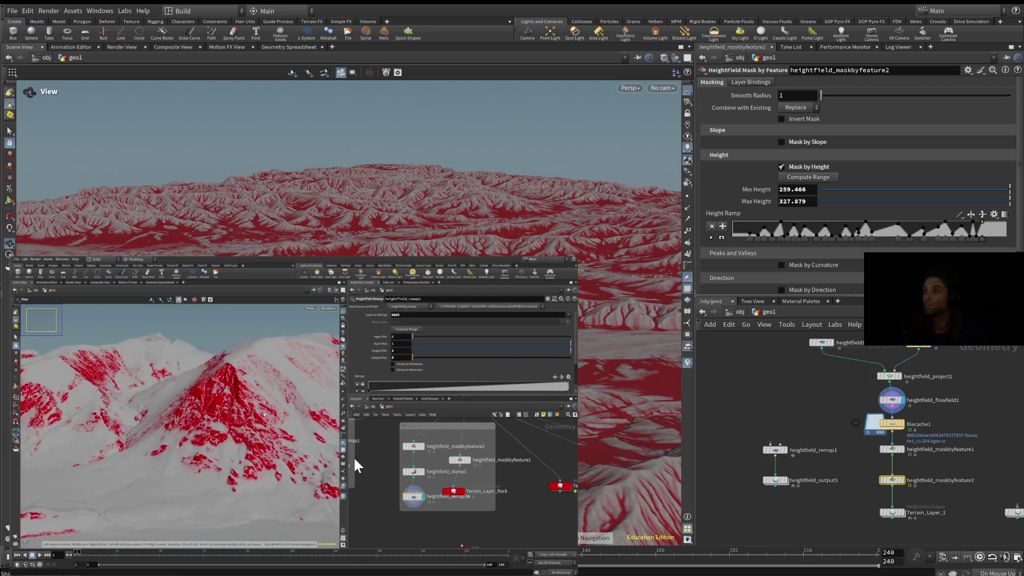
# - Mask heightfield_maskbyfeature2 by height from 259.466 to 327.879 and check the red result in the viewport
pyautogui.moveTo(294, 416)
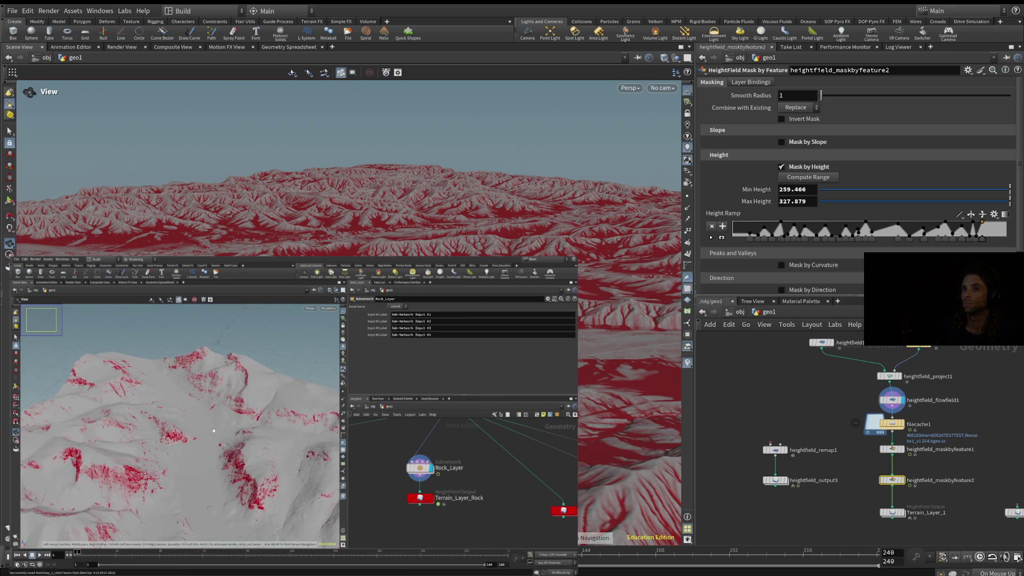
pyautogui.moveTo(232, 438)
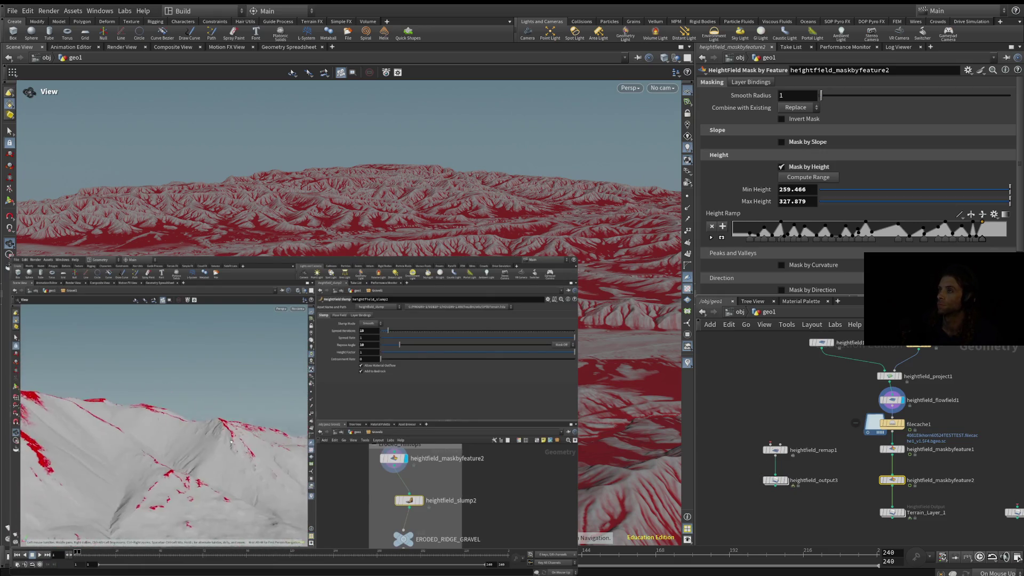
pyautogui.moveTo(214, 436)
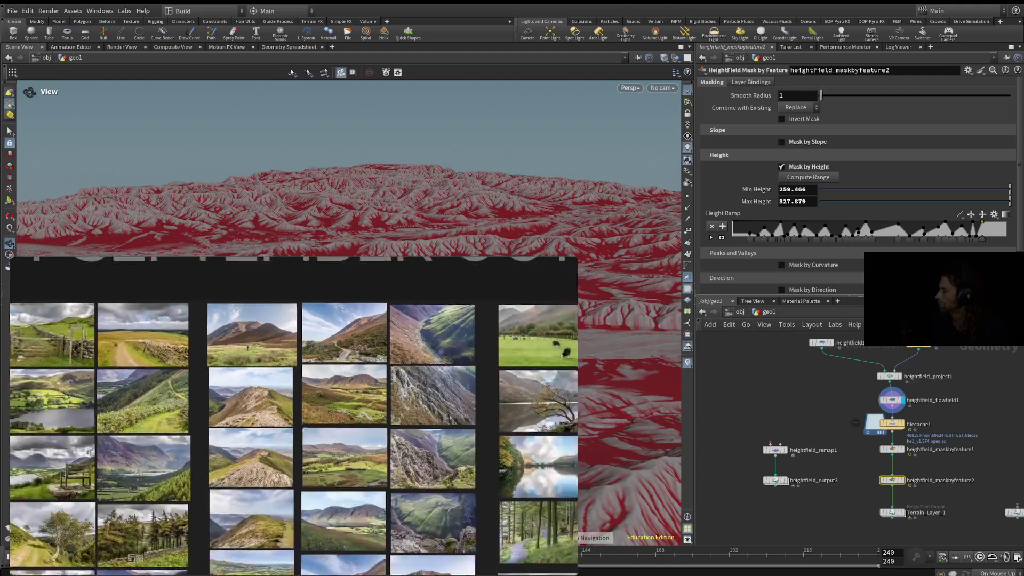
pyautogui.hotkey('alt', 'Tab')
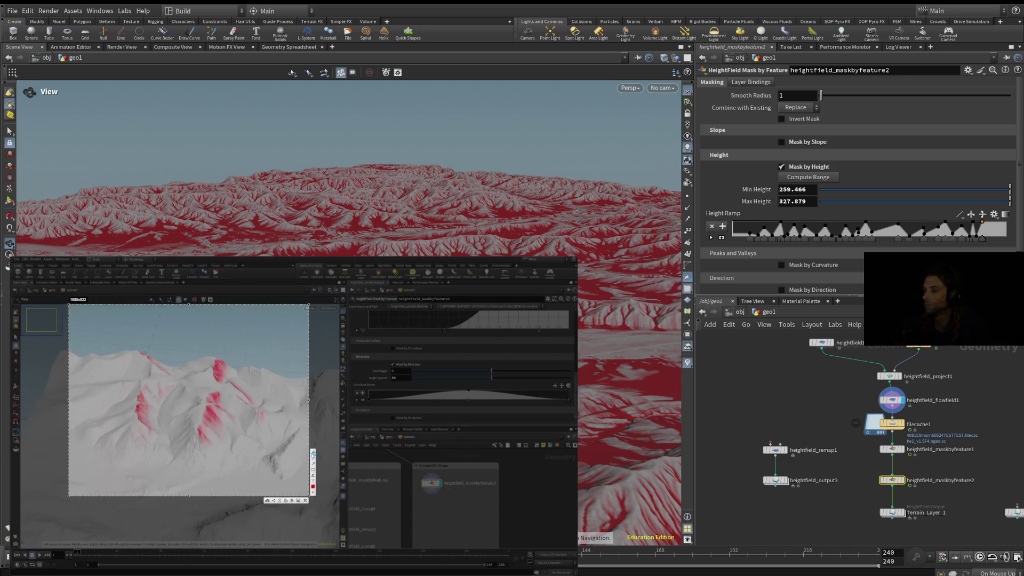
# - Compare the 259.466–327.879 height mask with the annotated slopes in the reference tutorial
pyautogui.moveTo(258, 387)
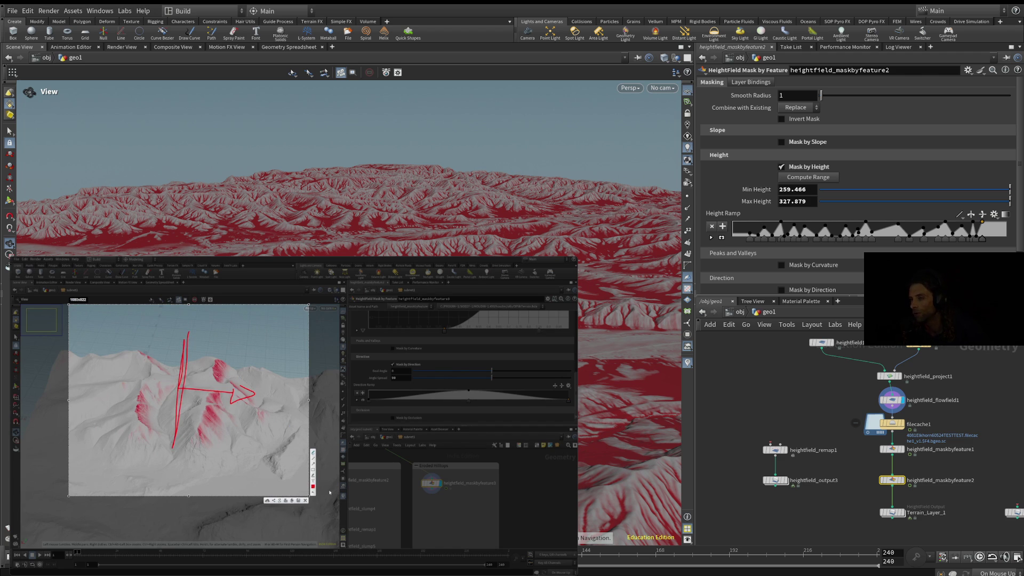
# - Pause and resume the reference tutorial, finally stopping at 51:11 on the red-masked peaks
pyautogui.moveTo(233, 364)
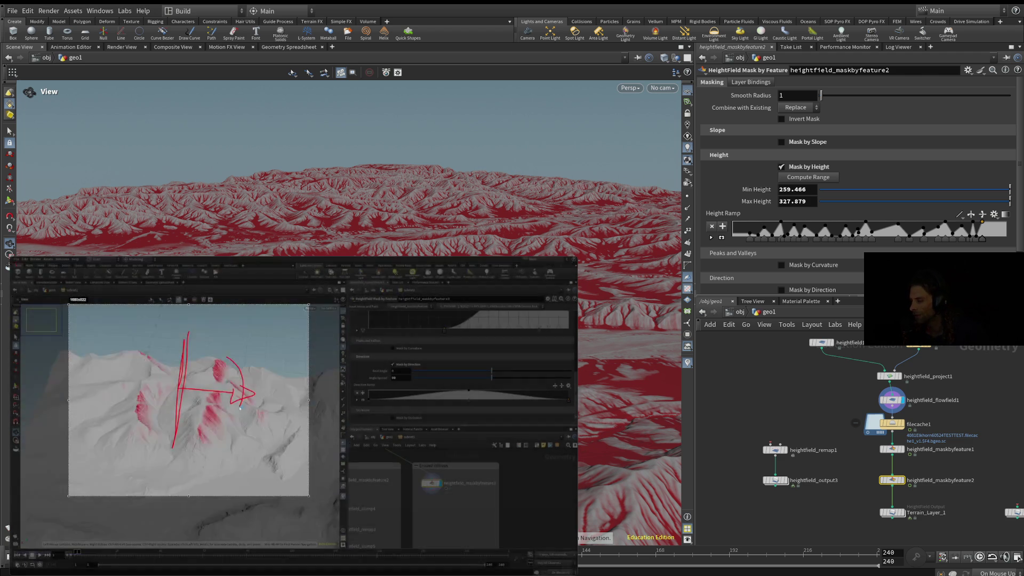
pyautogui.click(291, 418)
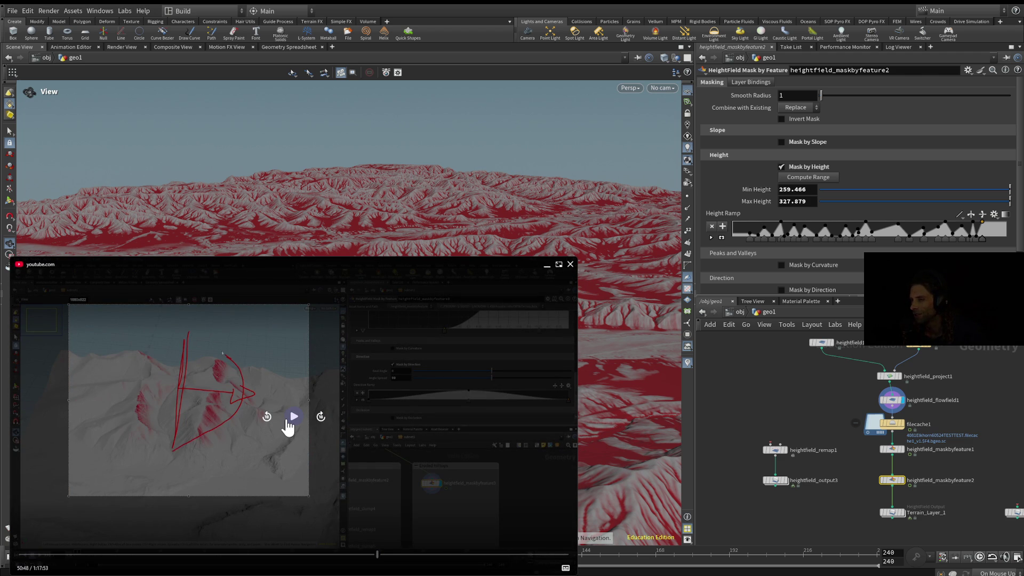
pyautogui.click(287, 420)
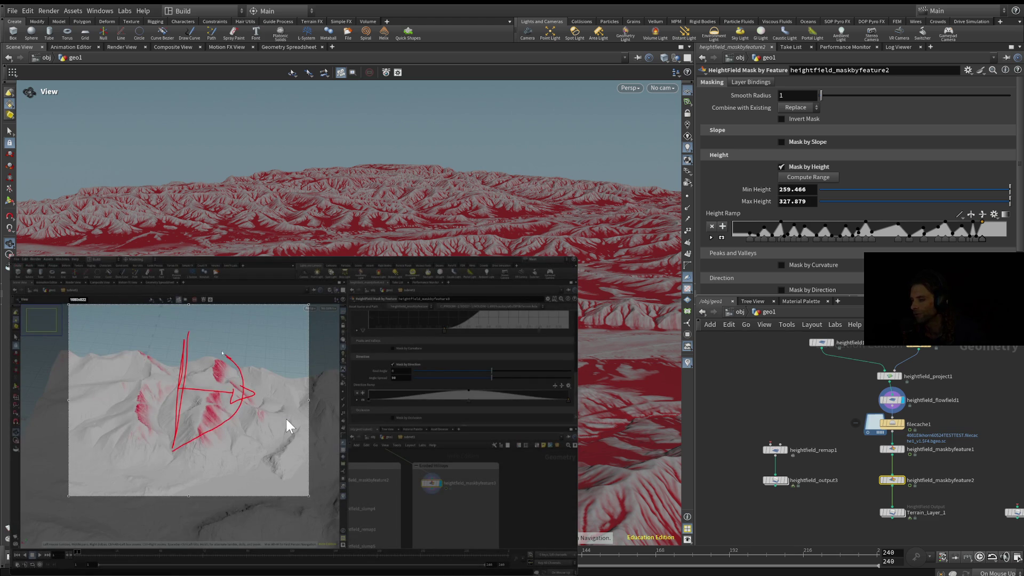
pyautogui.moveTo(277, 423)
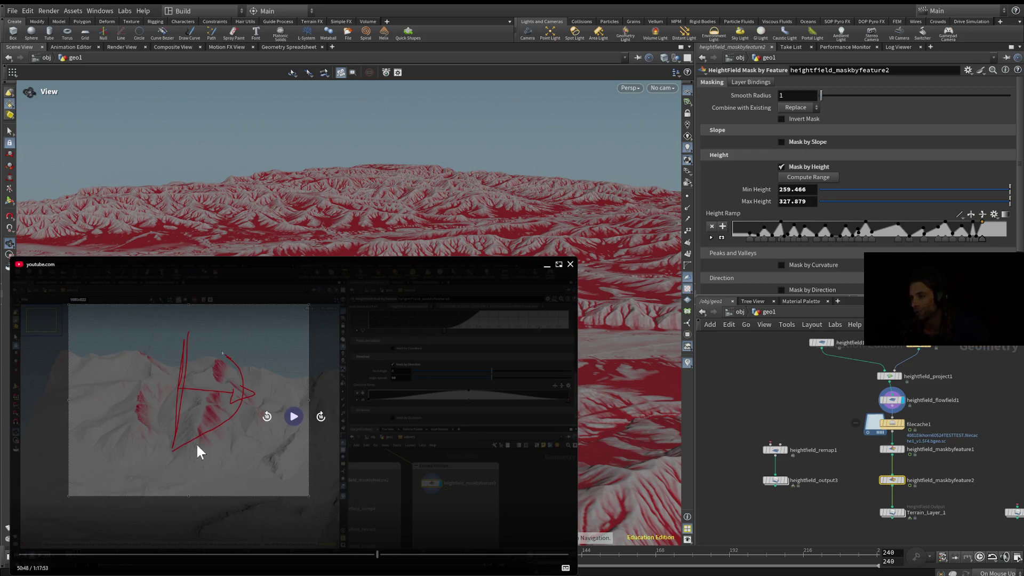
pyautogui.click(293, 418)
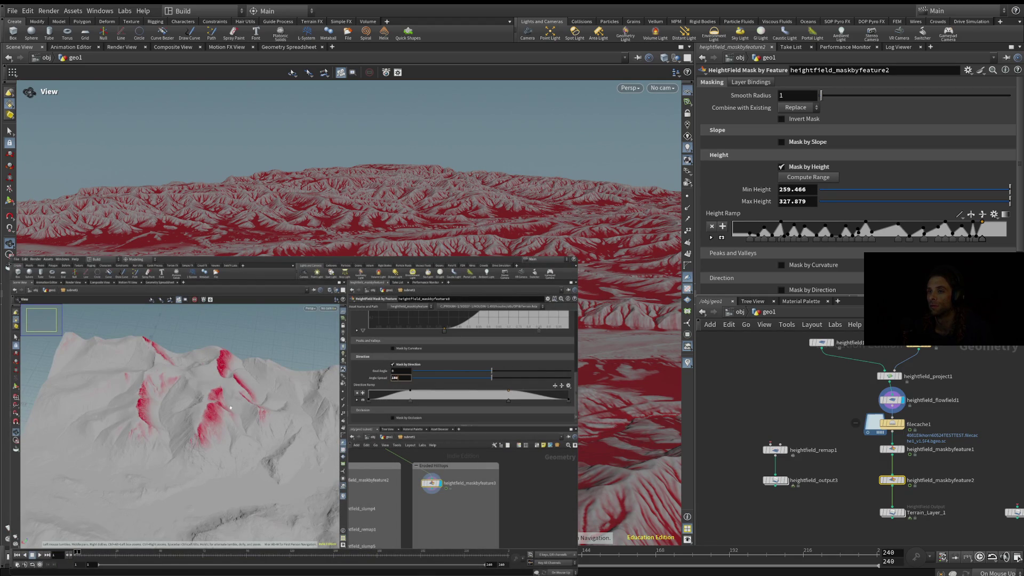
pyautogui.moveTo(220, 418)
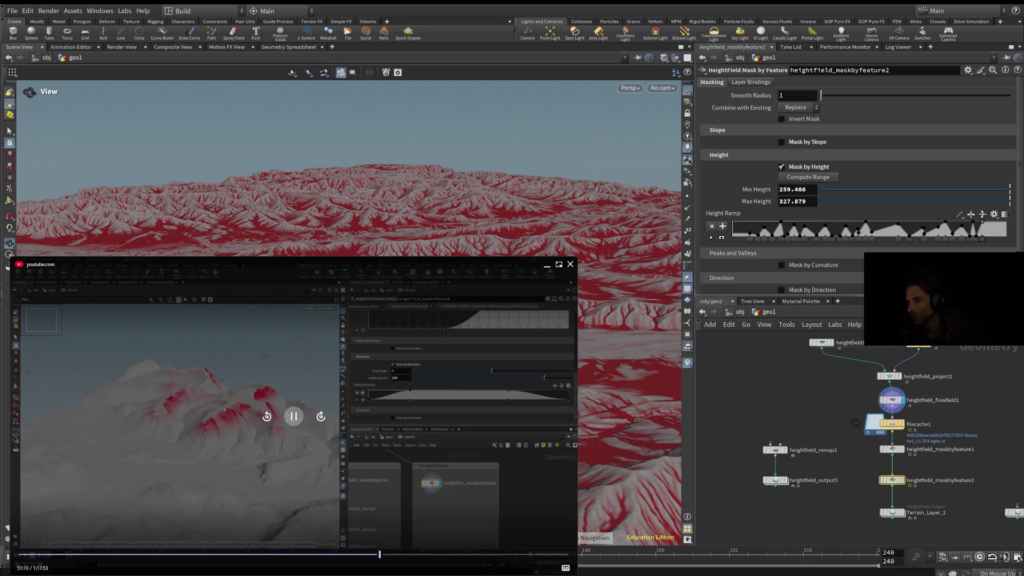
pyautogui.click(291, 422)
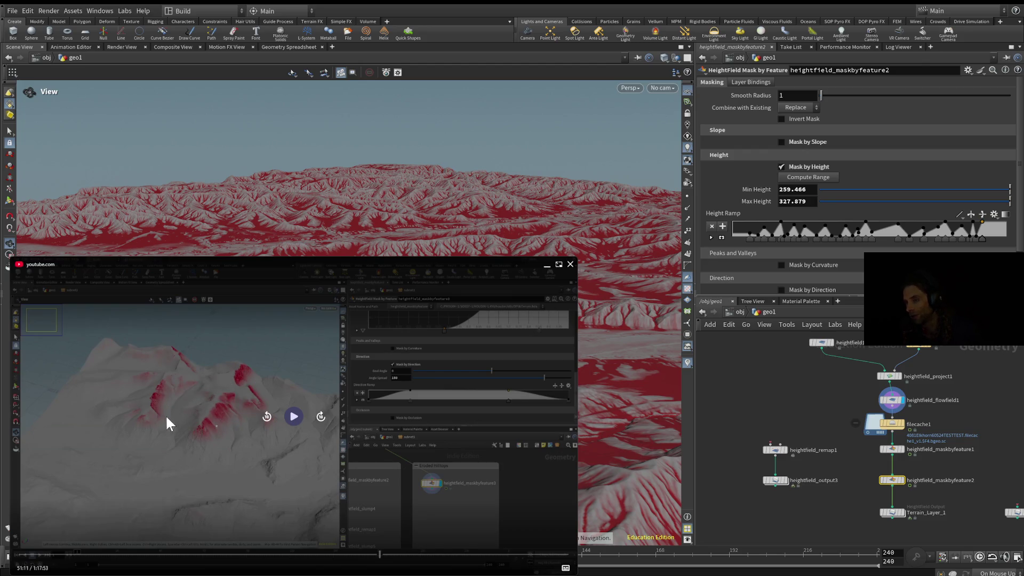
# - Play the tutorial on from 51:11 to 52:08, where occlusion masking tints the valleys red
pyautogui.click(295, 421)
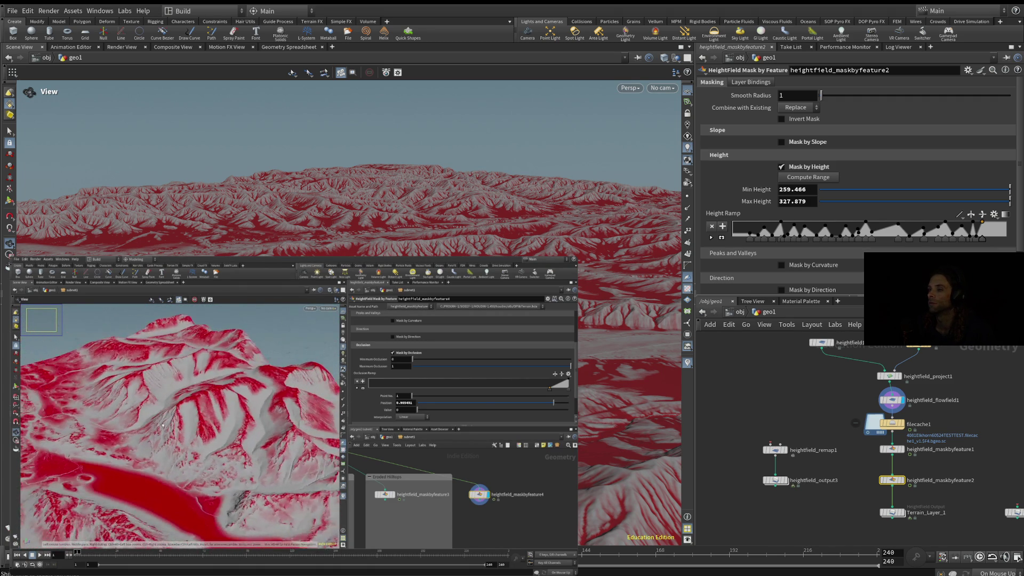
pyautogui.moveTo(439, 475)
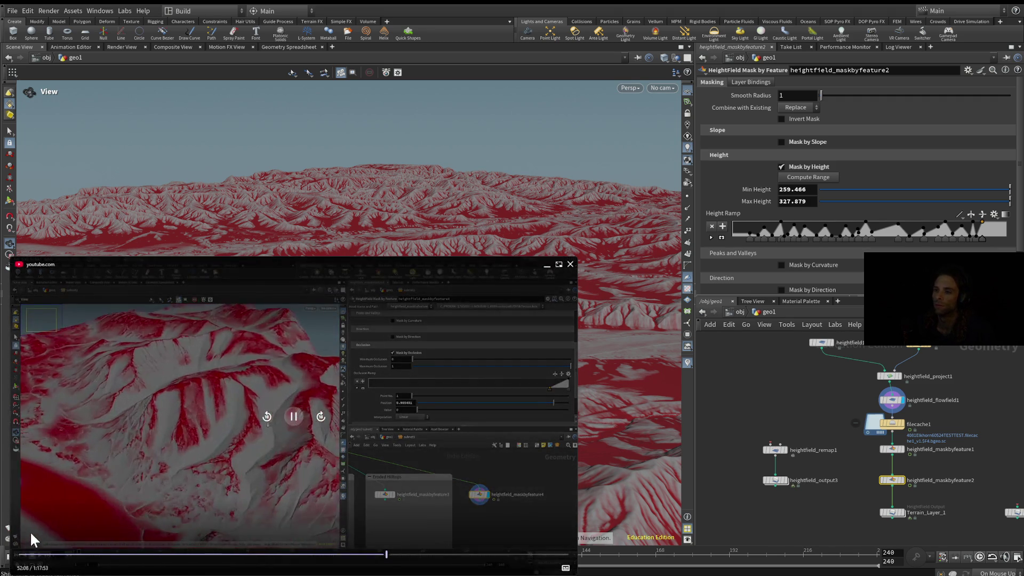
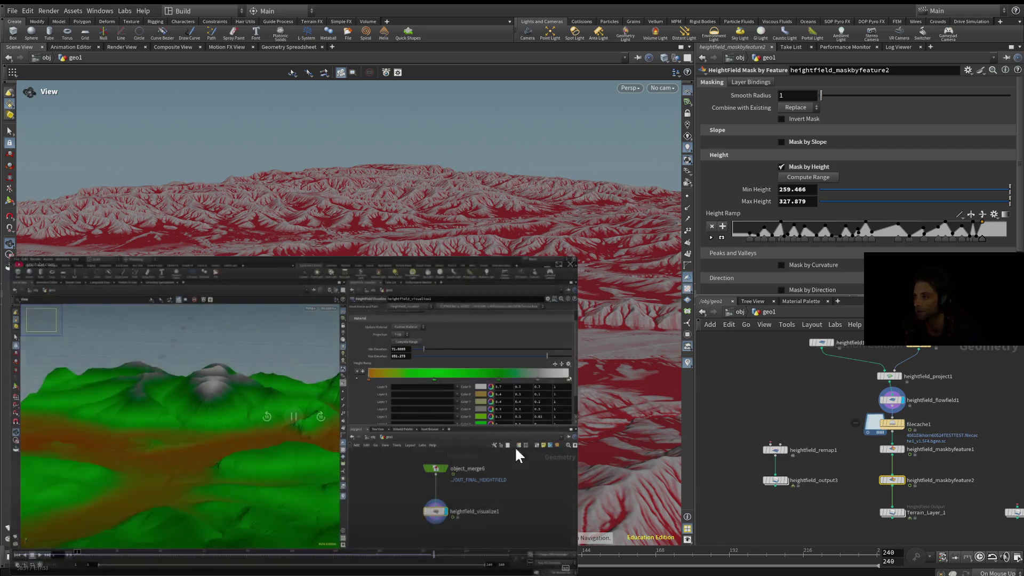
# - Seek the tutorial back to 57:40 to replay the red mountain masks
pyautogui.moveTo(303, 468)
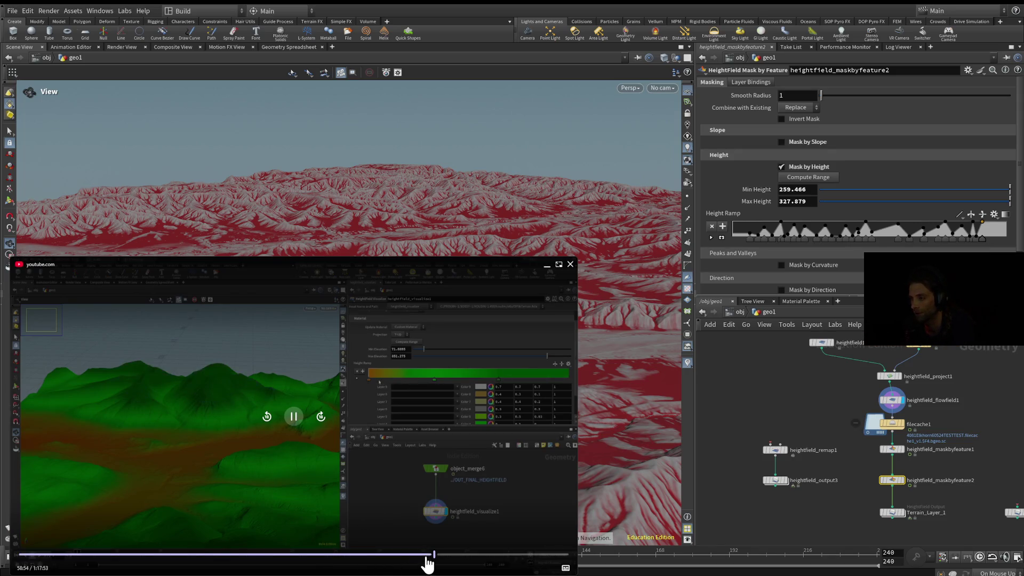
pyautogui.click(426, 555)
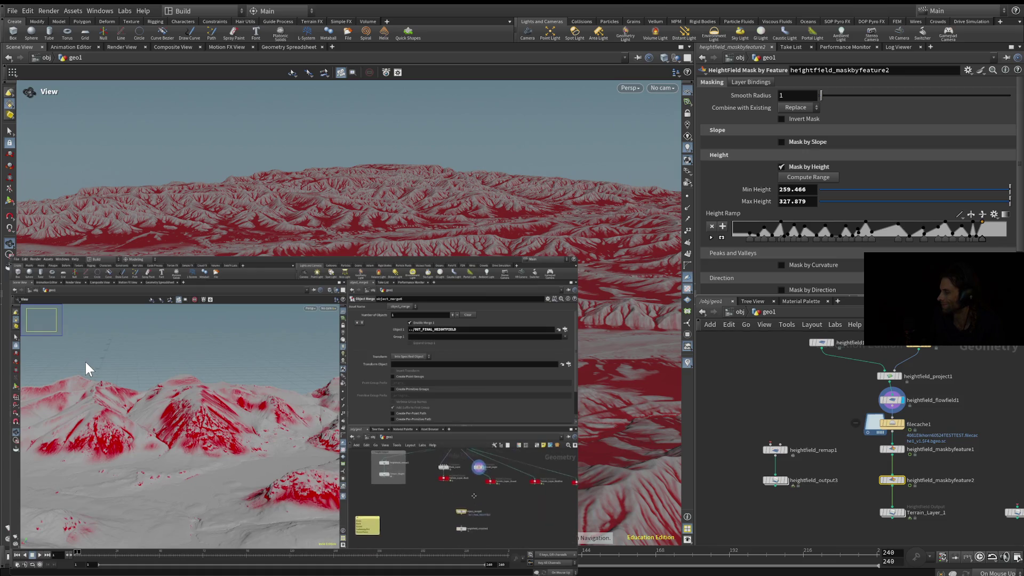
# - Let the tutorial play through the layer setup up to the green-shaded terrain with red streaks
pyautogui.moveTo(85, 360)
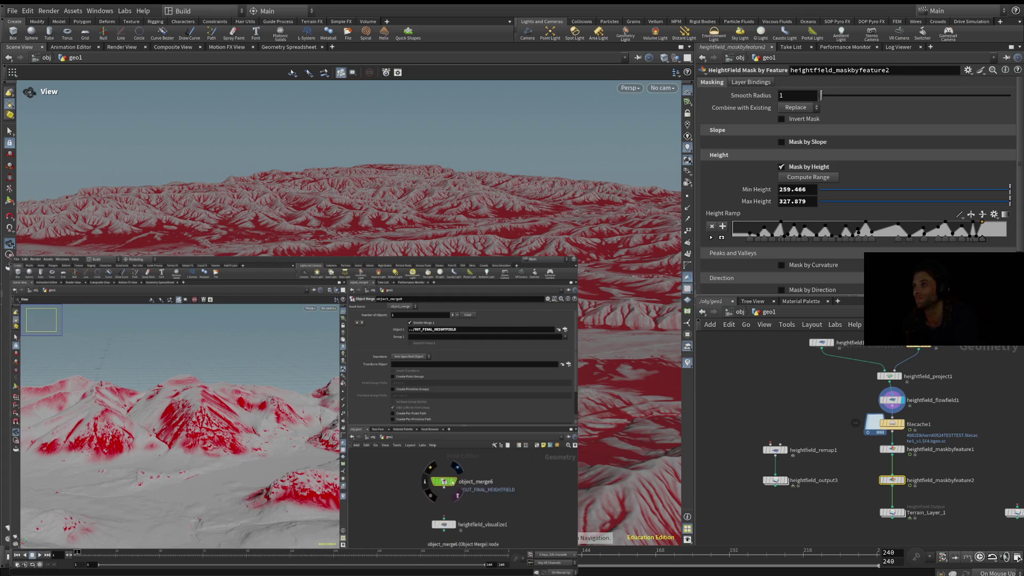
pyautogui.moveTo(336, 446)
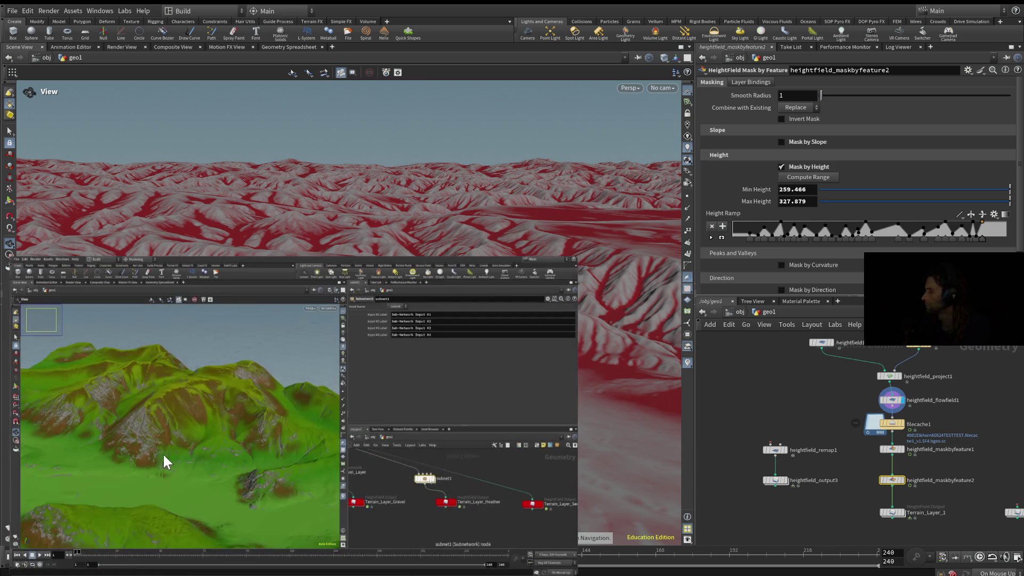
# - Keep watching the tutorial as it moves to the grey, unmasked mountain terrain
pyautogui.moveTo(155, 463)
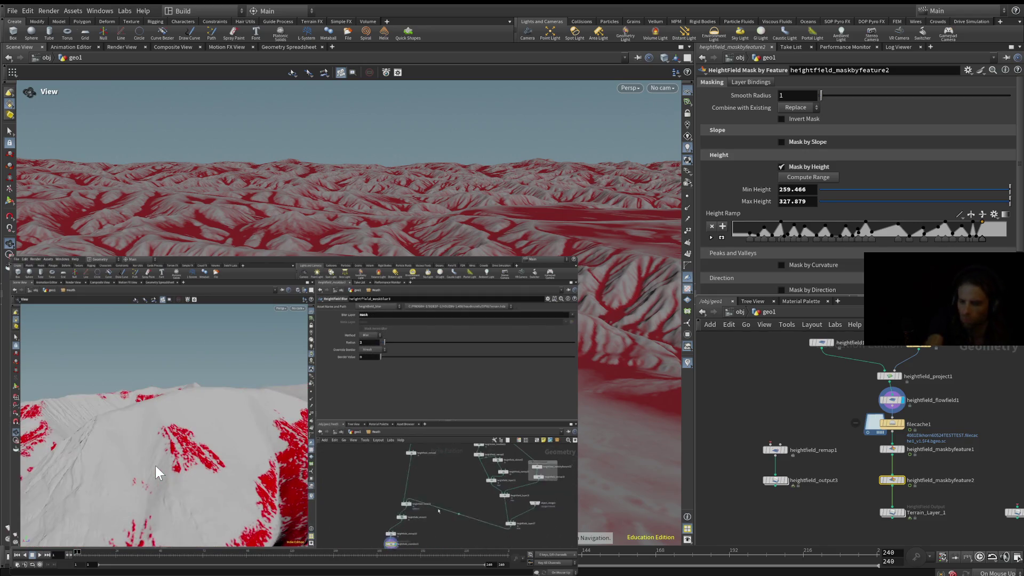
# - Pause the tutorial and skip back to the heightfield_slump3 into heightfield_remap5 shot
pyautogui.moveTo(59, 339)
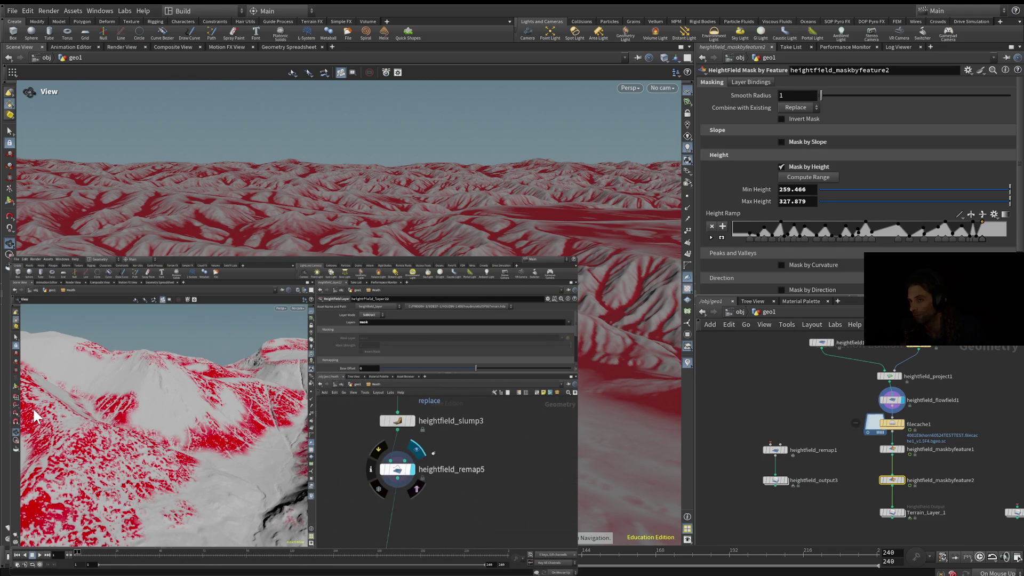
pyautogui.moveTo(414, 437)
pyautogui.click(294, 421)
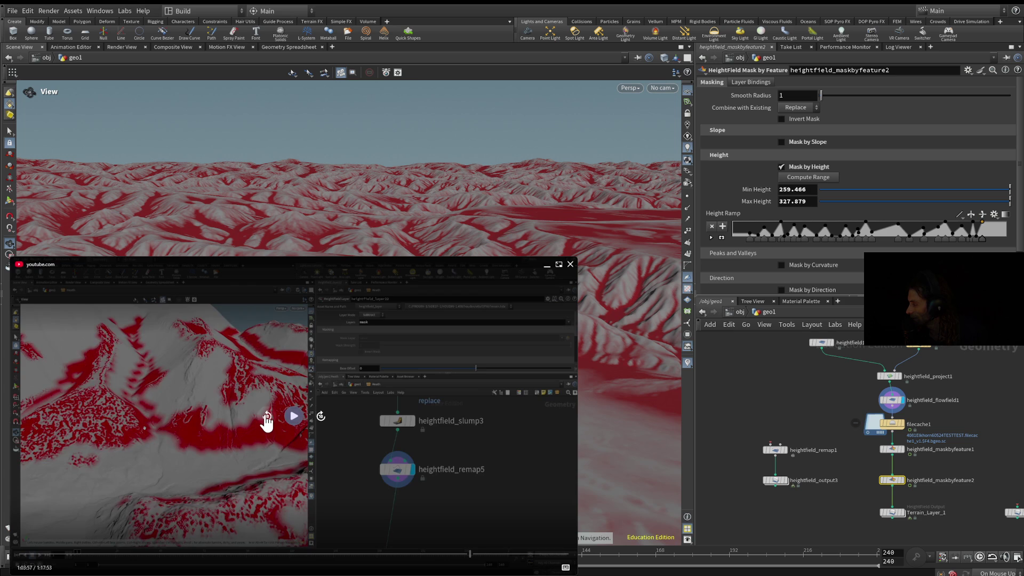
# - Rewind the paused tutorial a few more seconds to the red-masked snowy slope with heightfield_maskbyfeature
pyautogui.click(266, 417)
pyautogui.click(266, 417)
pyautogui.click(266, 417)
pyautogui.click(267, 417)
pyautogui.click(267, 417)
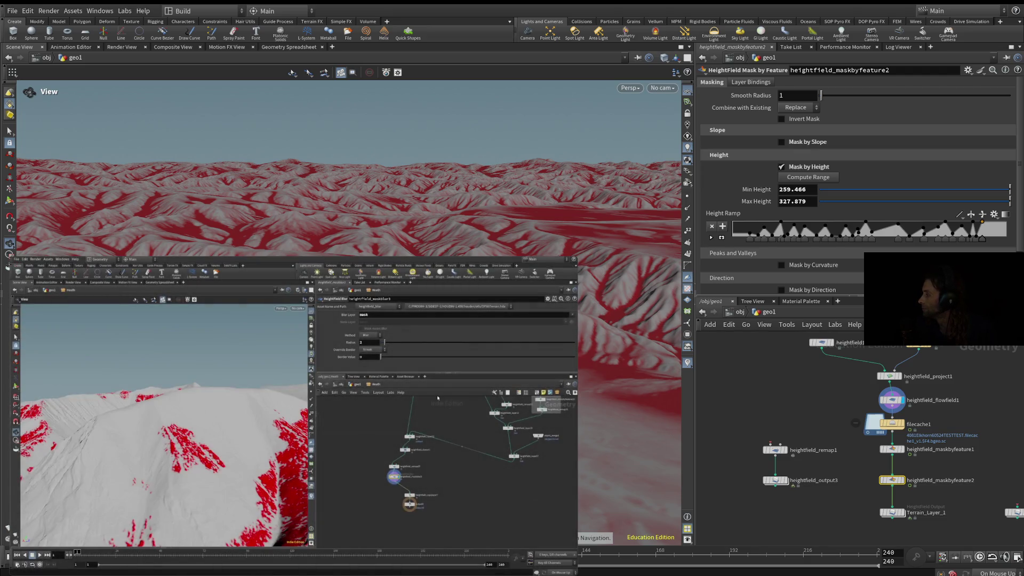
pyautogui.moveTo(287, 437)
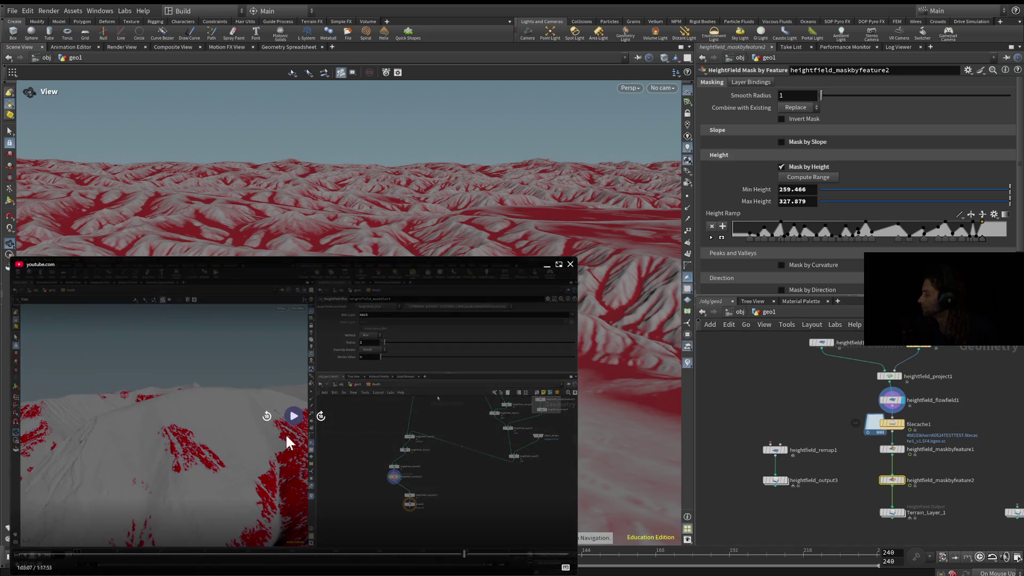
pyautogui.click(457, 555)
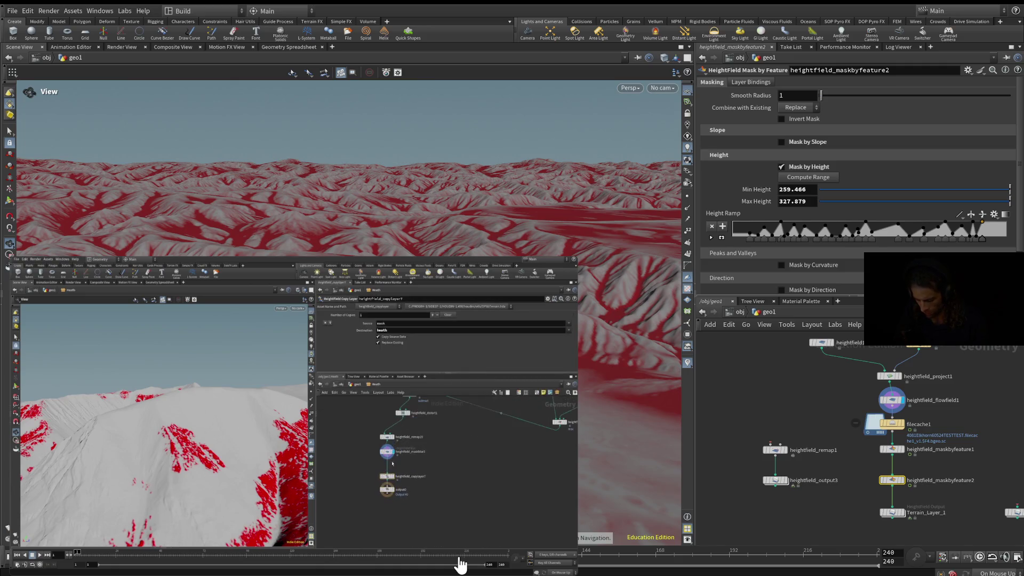
pyautogui.moveTo(460, 564)
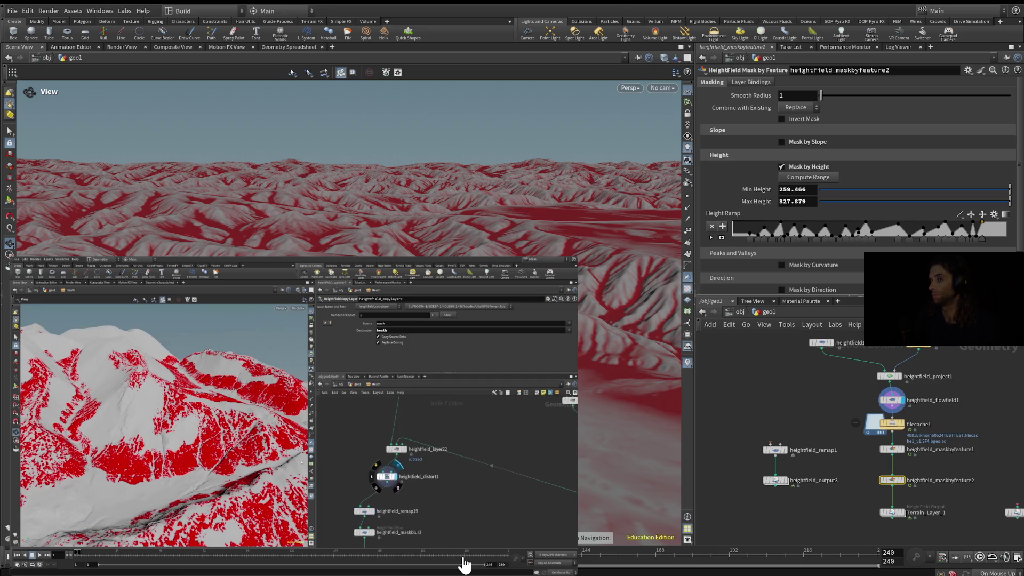
pyautogui.moveTo(570, 493)
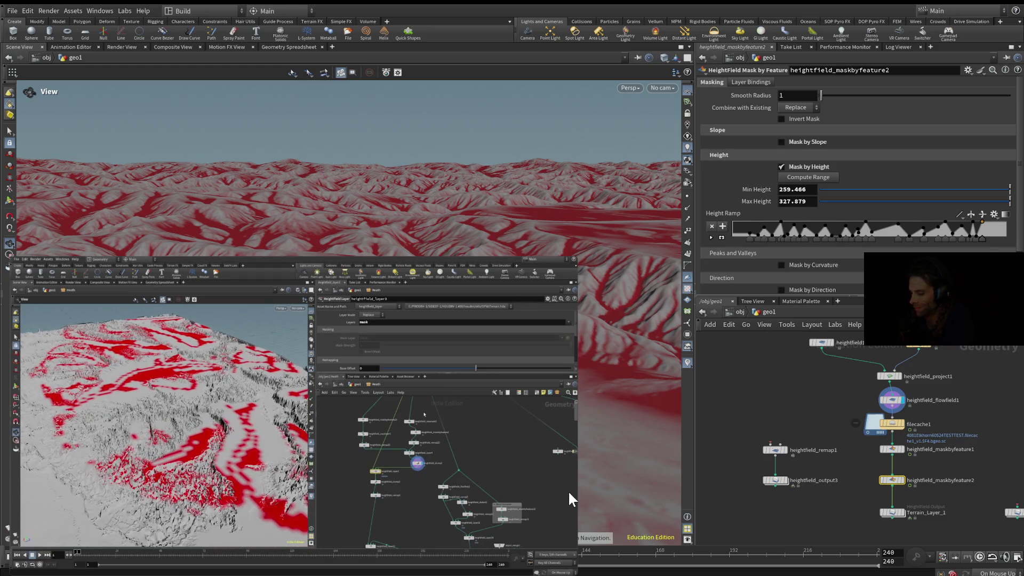
pyautogui.moveTo(435, 483)
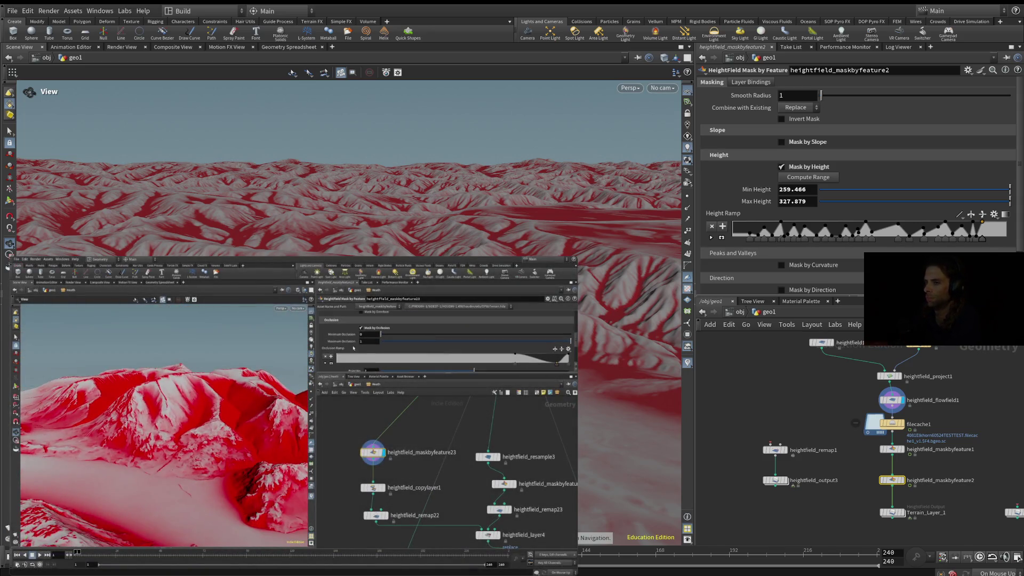
# - Enable Mask by Height on heightfield_maskbyfeature2 with Min Height 259.466 and Max Height 327.879
pyautogui.moveTo(64, 510)
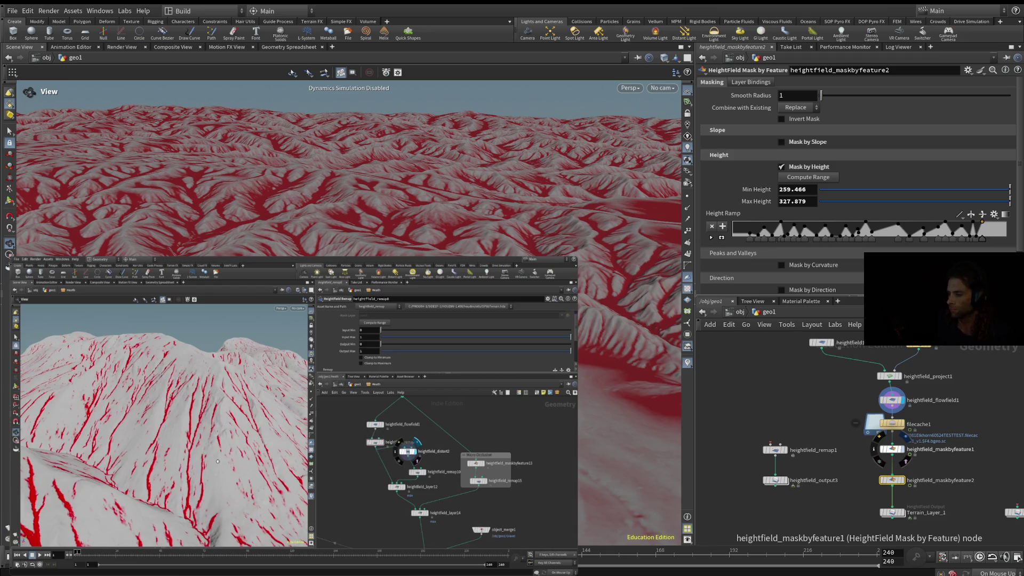
pyautogui.moveTo(219, 457)
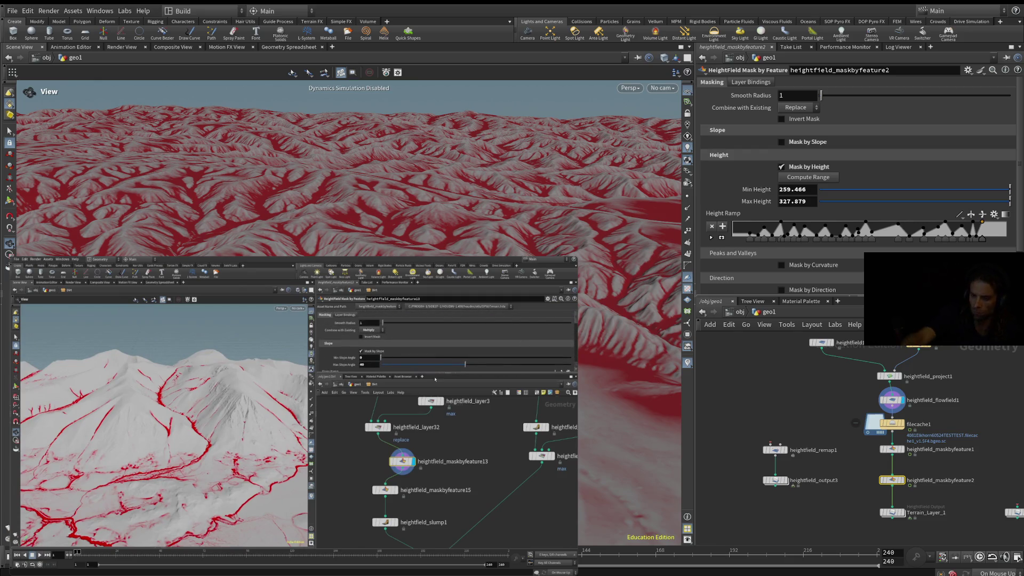
pyautogui.moveTo(461, 488)
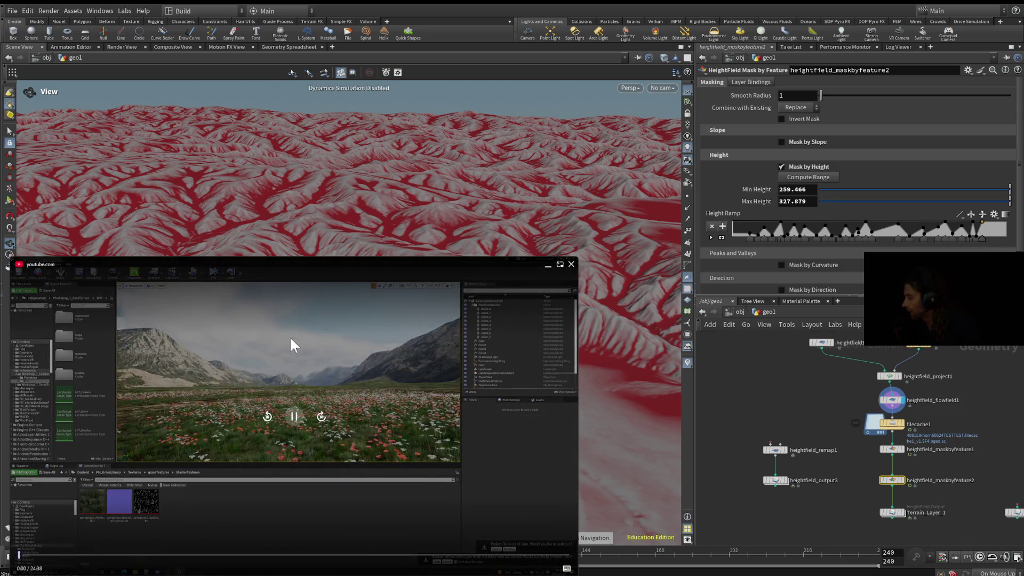
pyautogui.click(291, 427)
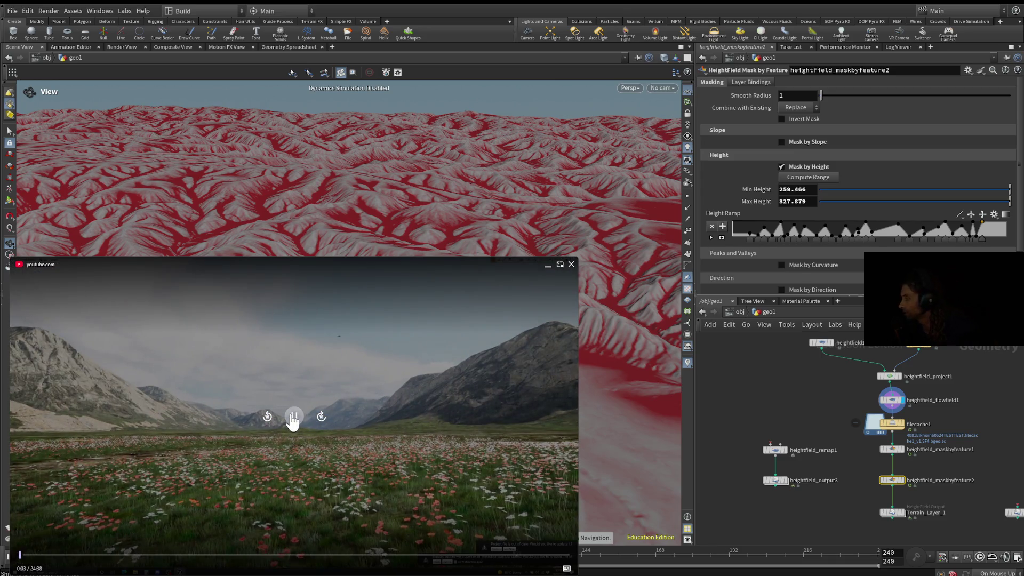
pyautogui.click(291, 427)
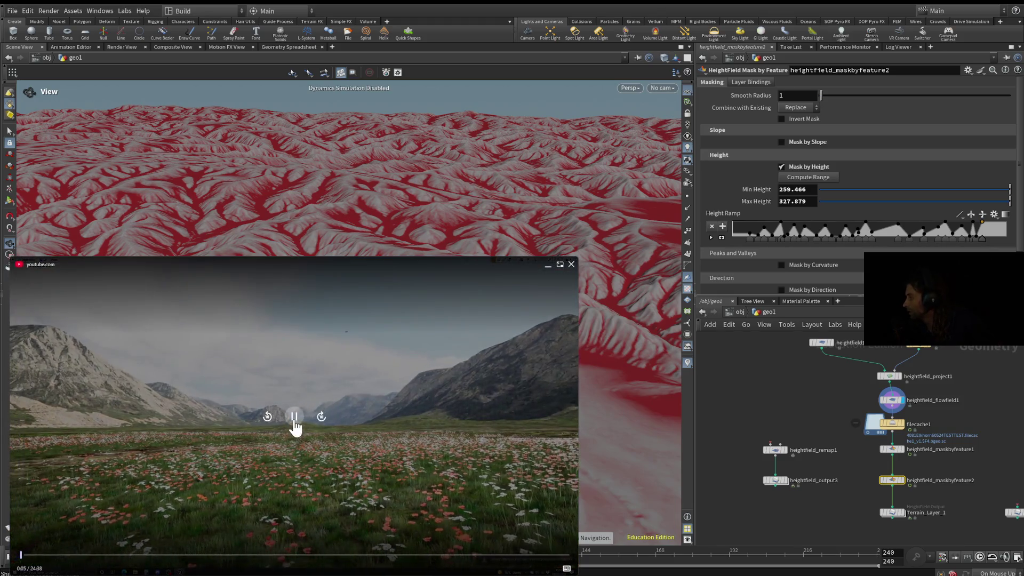
pyautogui.click(292, 425)
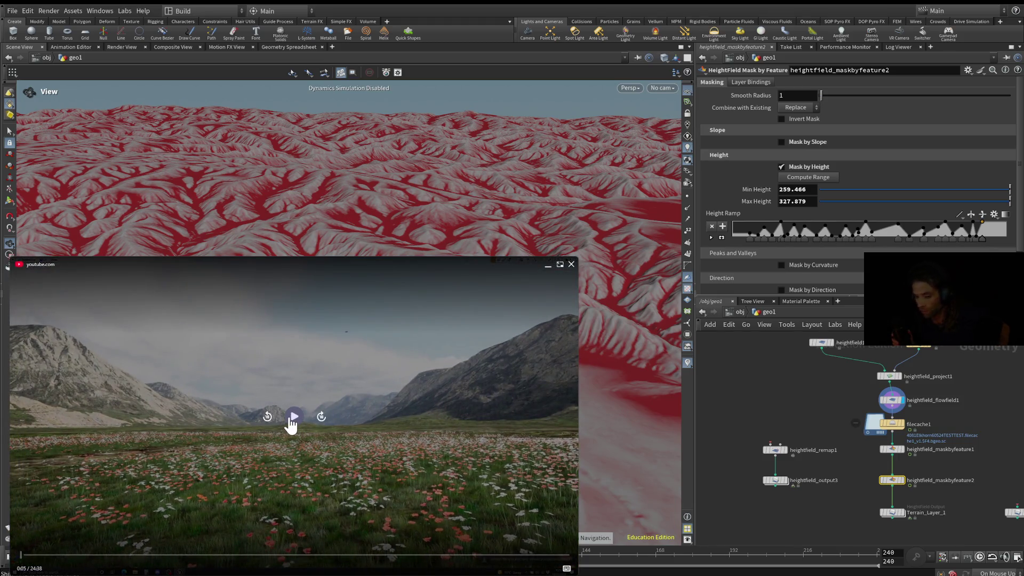
pyautogui.click(289, 418)
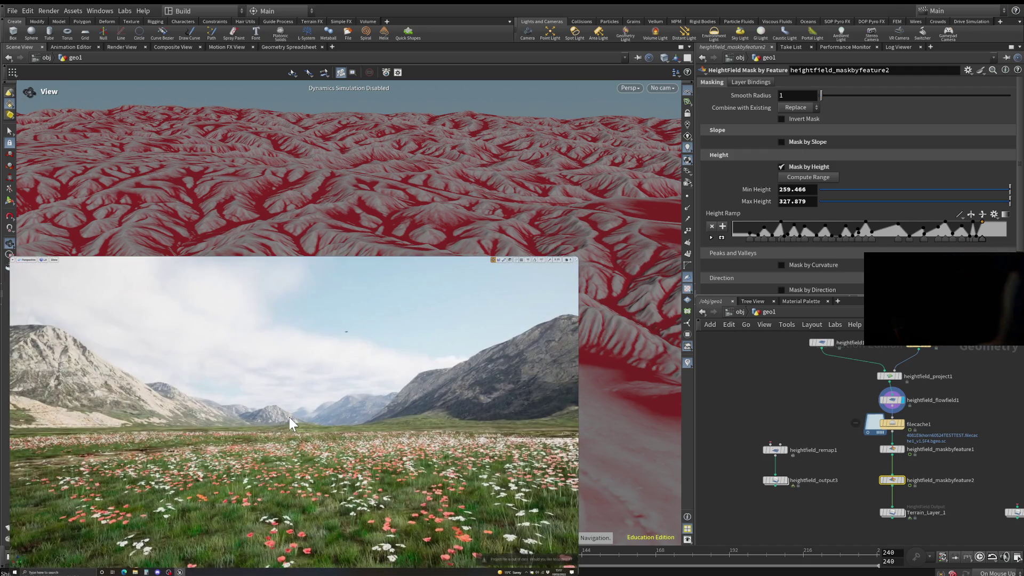
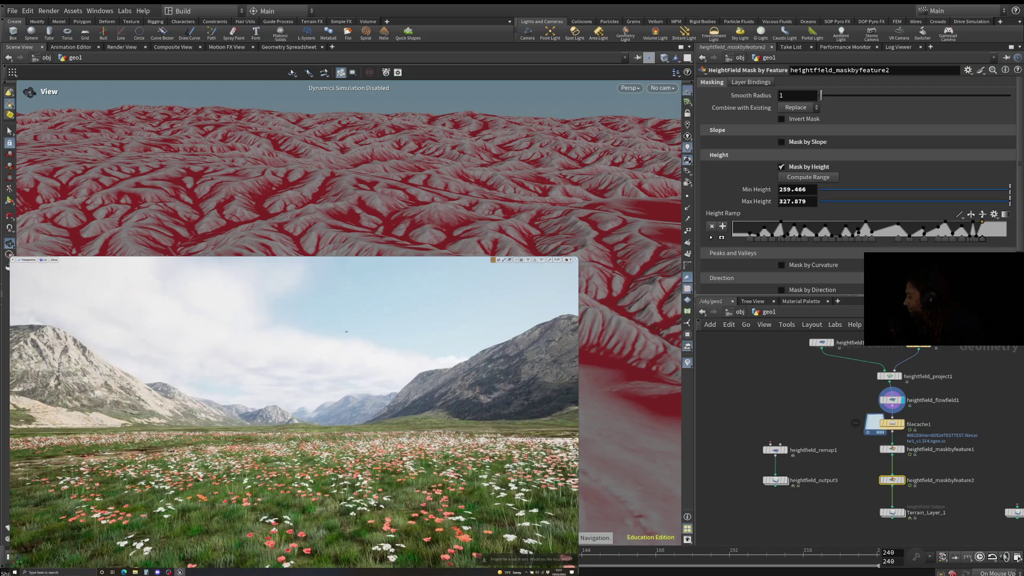
# - Skip the tutorial video ahead to 26:27, where the Unreal material setup begins
pyautogui.click(423, 555)
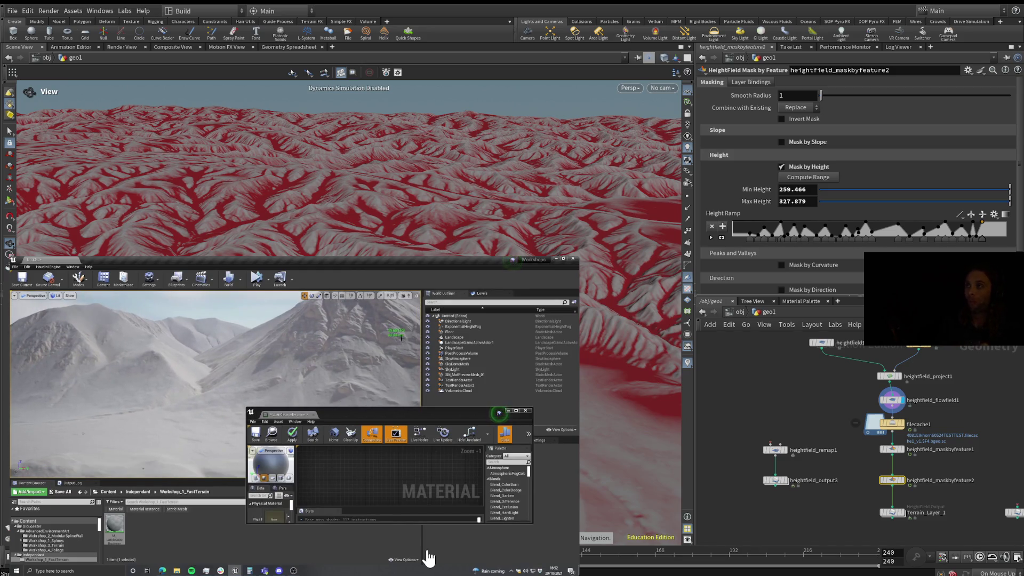
pyautogui.moveTo(470, 528)
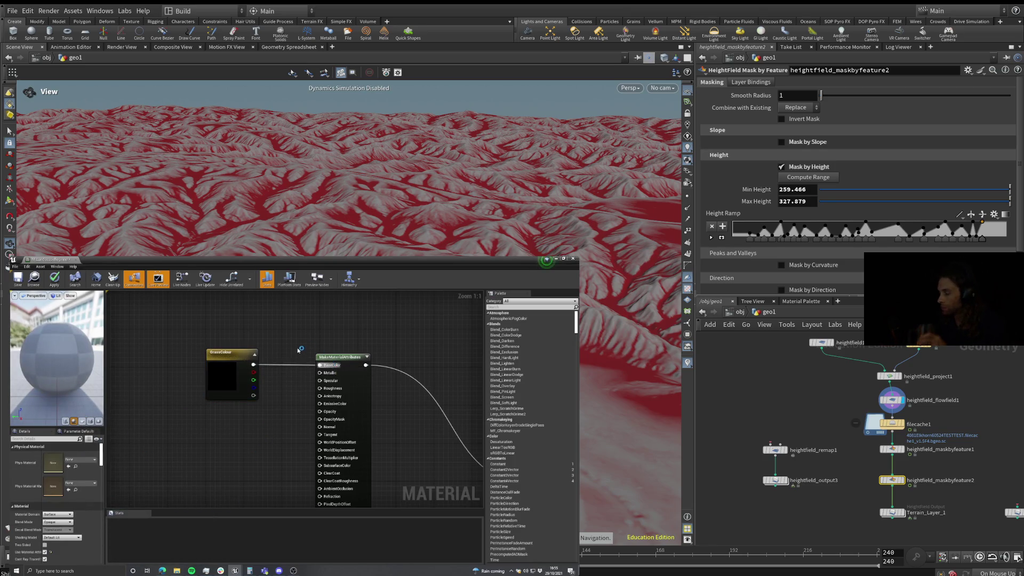
# - Follow the tutorial as a colour node is wired into the material's Base Color pin
pyautogui.moveTo(571, 300)
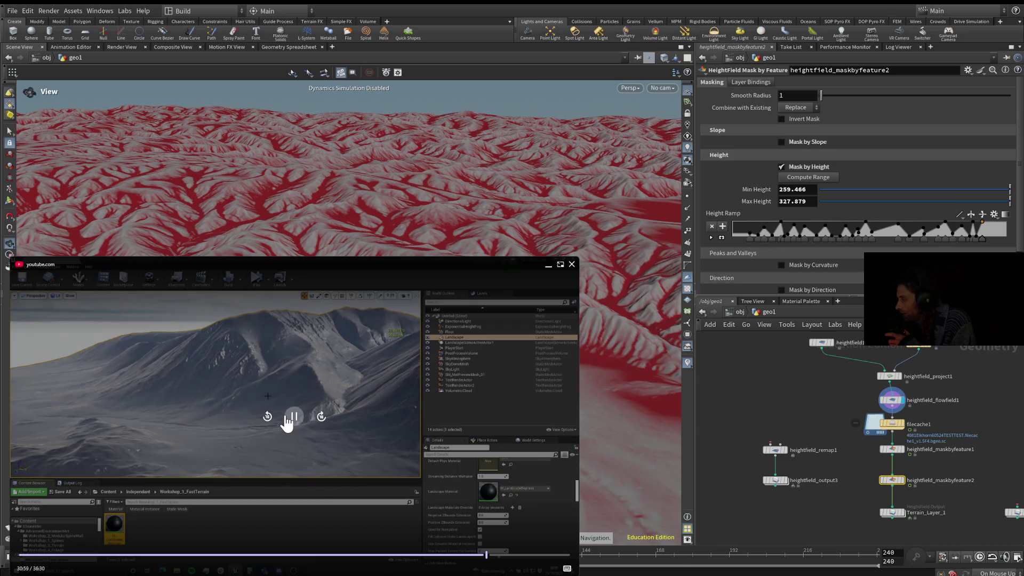
# - Pause the tutorial to study the M_LandscapeBeginner assignment on the Landscape, then resume playback
pyautogui.click(293, 417)
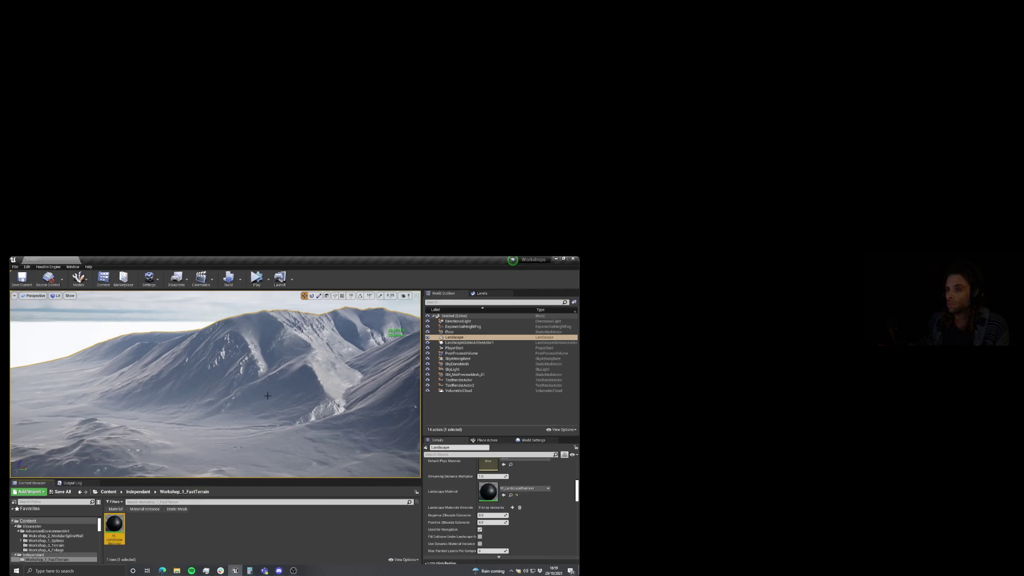
pyautogui.moveTo(523, 313)
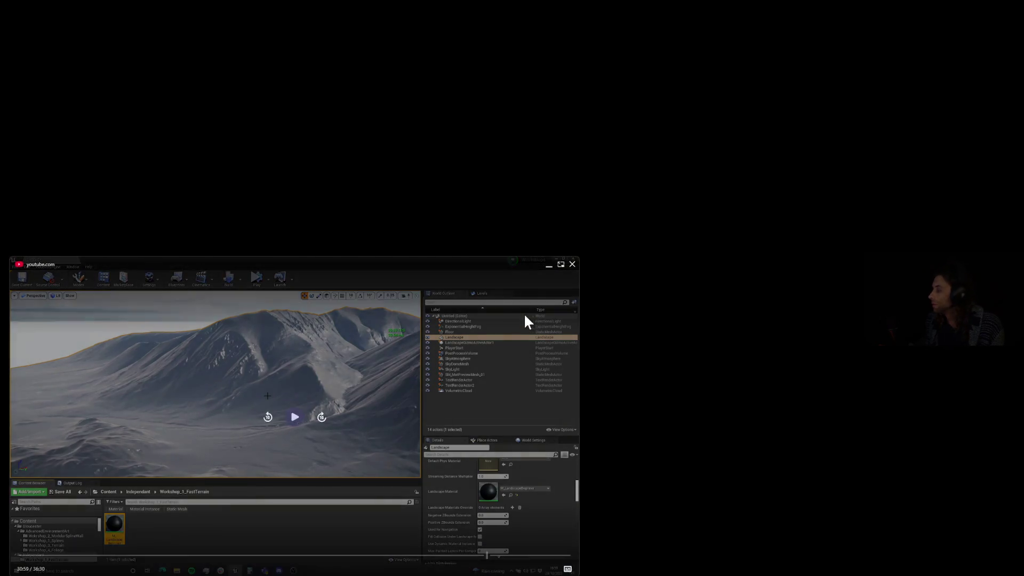
pyautogui.click(297, 419)
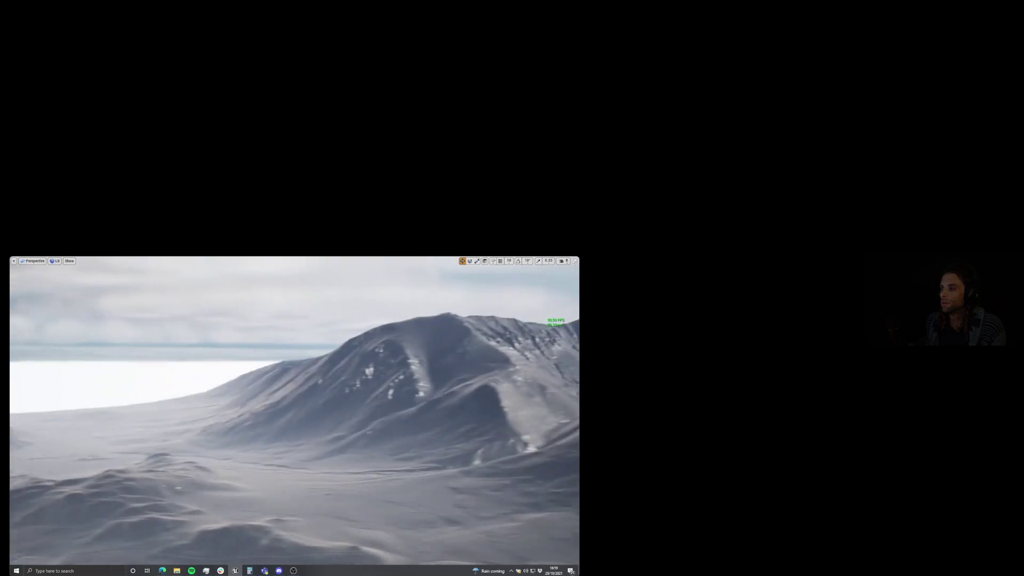
# - Briefly pause the video to examine the snowy rocky peaks, then continue playback
pyautogui.click(282, 416)
pyautogui.click(280, 421)
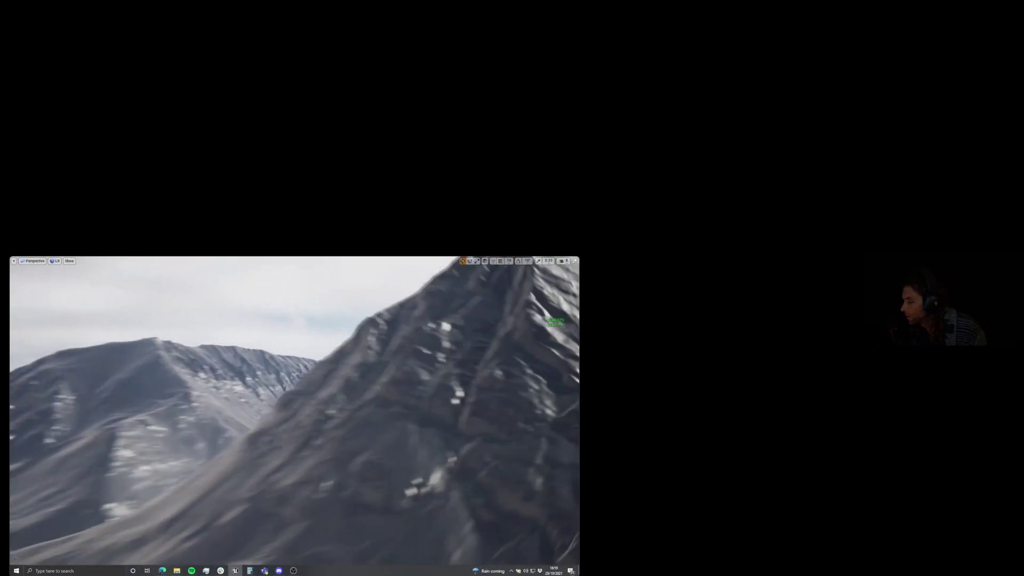